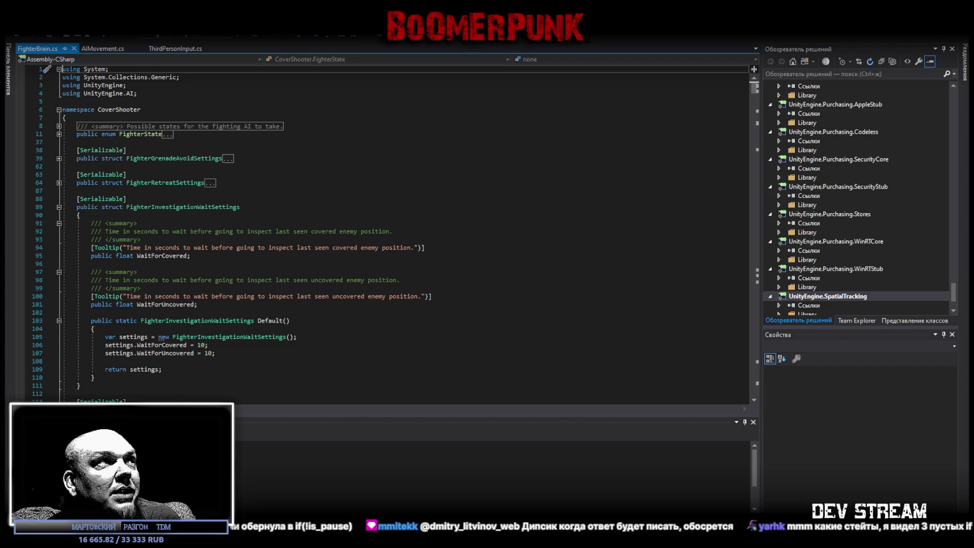
# Open BaseBrain.cs from Unity's AI/Brains folder in Visual Studio and scroll down to its SetThreat method
pyautogui.hotkey('alt', 'Tab')
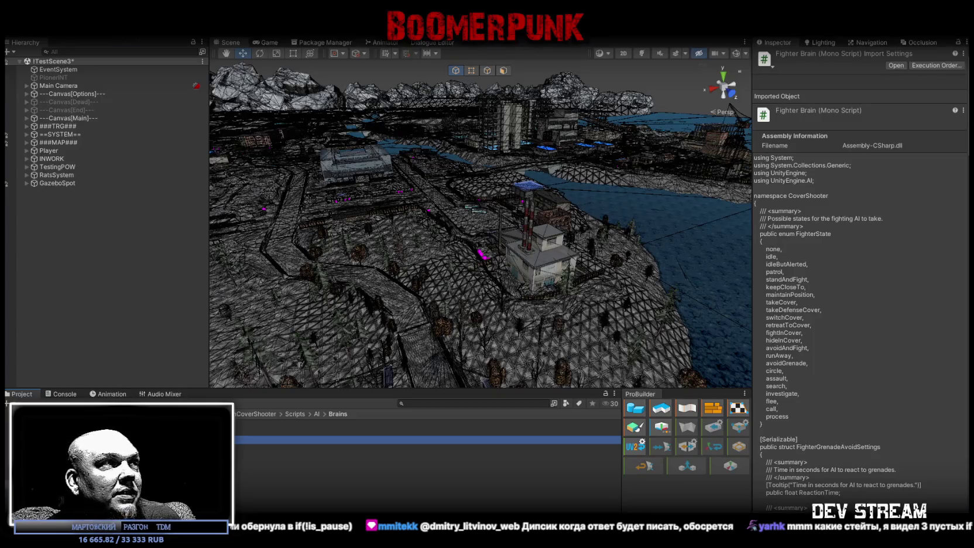
pyautogui.click(428, 423)
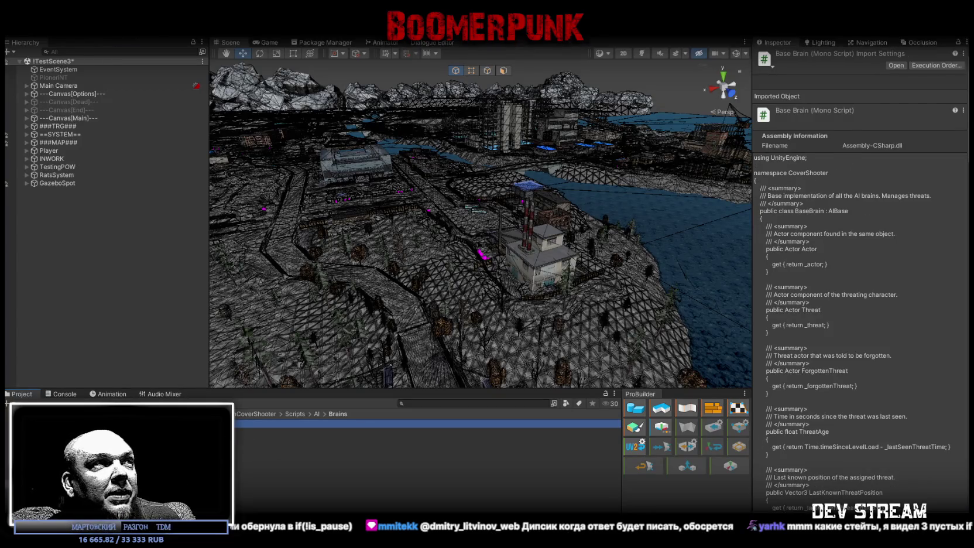
pyautogui.doubleClick(427, 423)
pyautogui.scroll(-15, 186, 338)
pyautogui.scroll(-20, 186, 337)
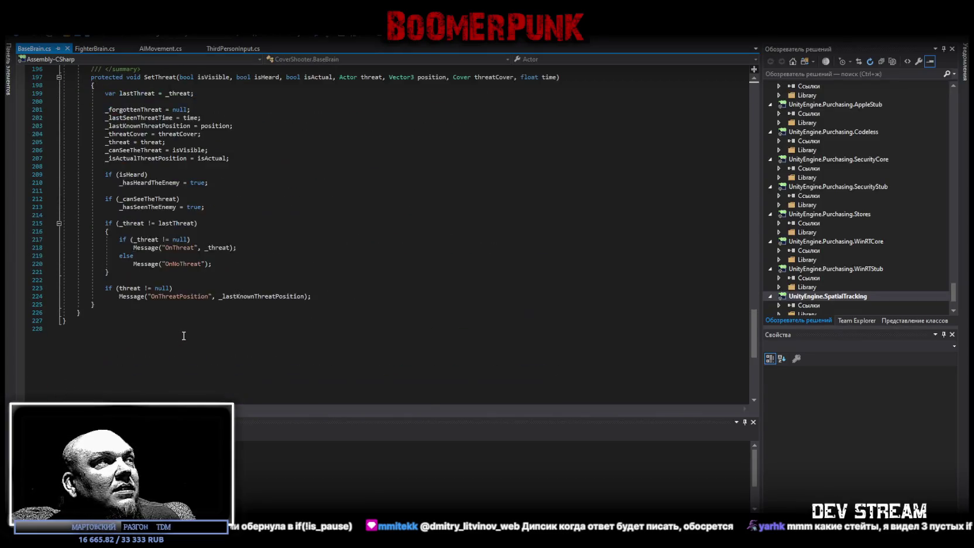
pyautogui.scroll(1, 183, 335)
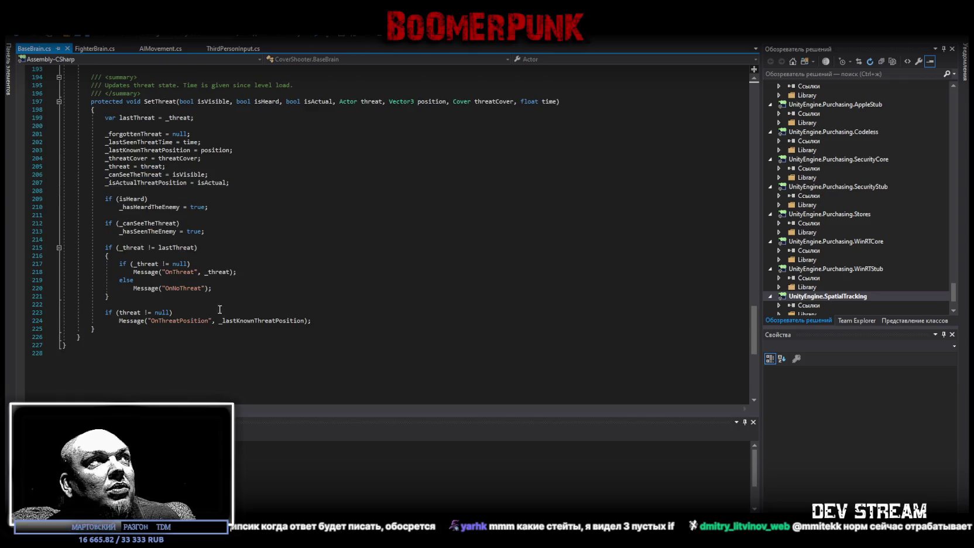
pyautogui.moveTo(754, 331)
pyautogui.mouseDown()
pyautogui.moveTo(742, 183)
pyautogui.moveTo(749, 90)
pyautogui.moveTo(741, 114)
pyautogui.mouseUp()
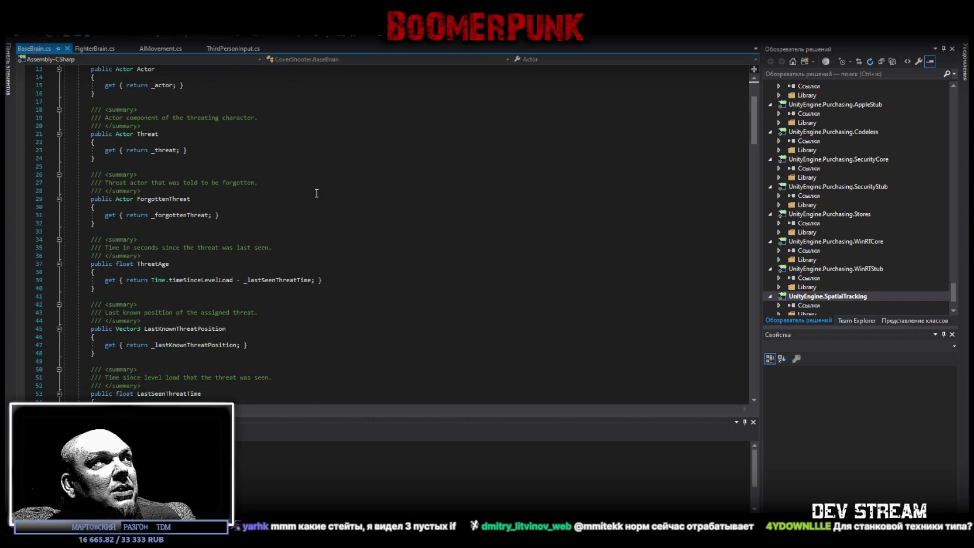
pyautogui.scroll(-8, 414, 255)
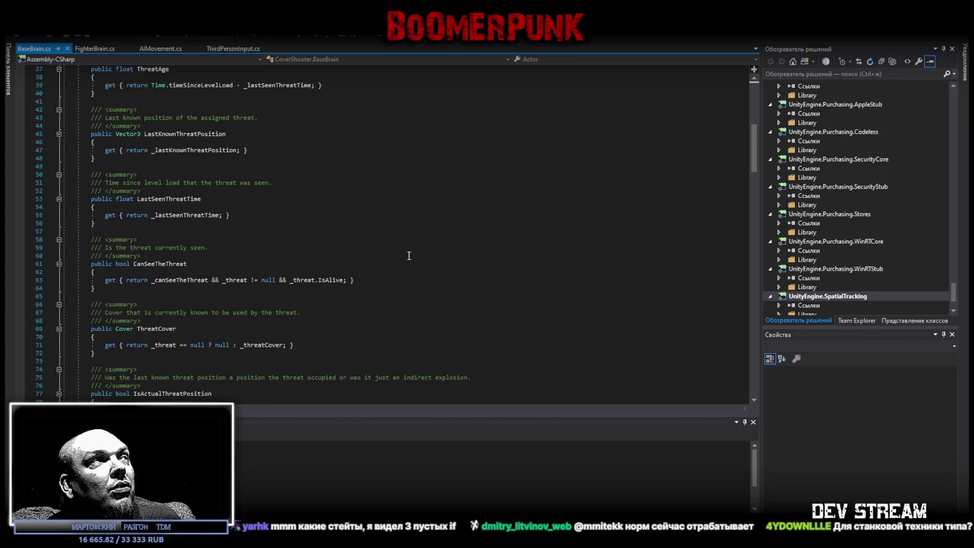
pyautogui.scroll(-4, 408, 255)
pyautogui.scroll(-9, 406, 255)
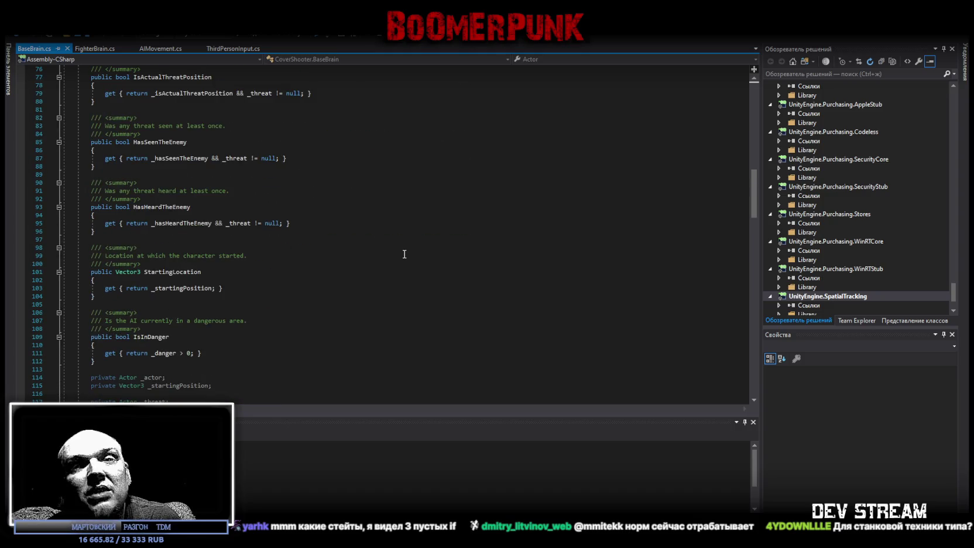
pyautogui.scroll(-17, 404, 253)
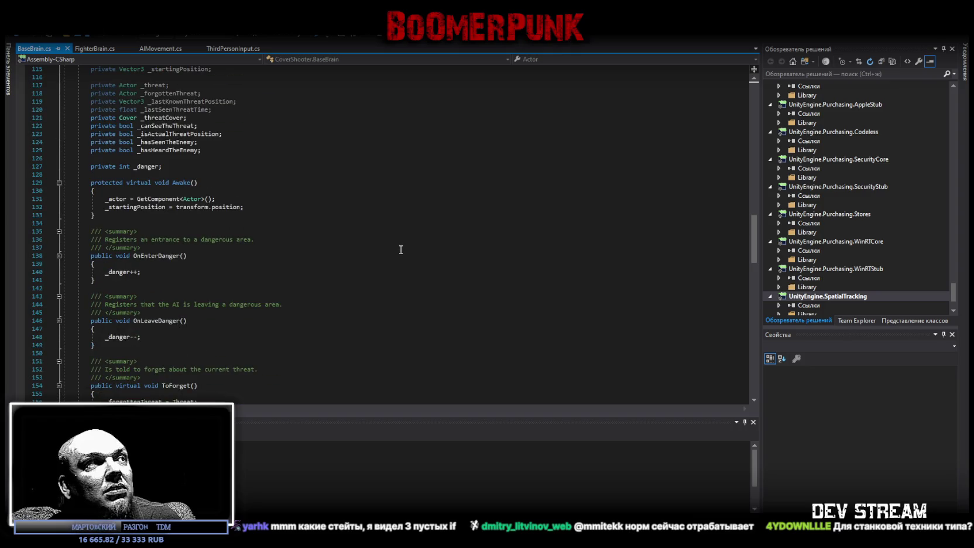
pyautogui.scroll(-20, 389, 263)
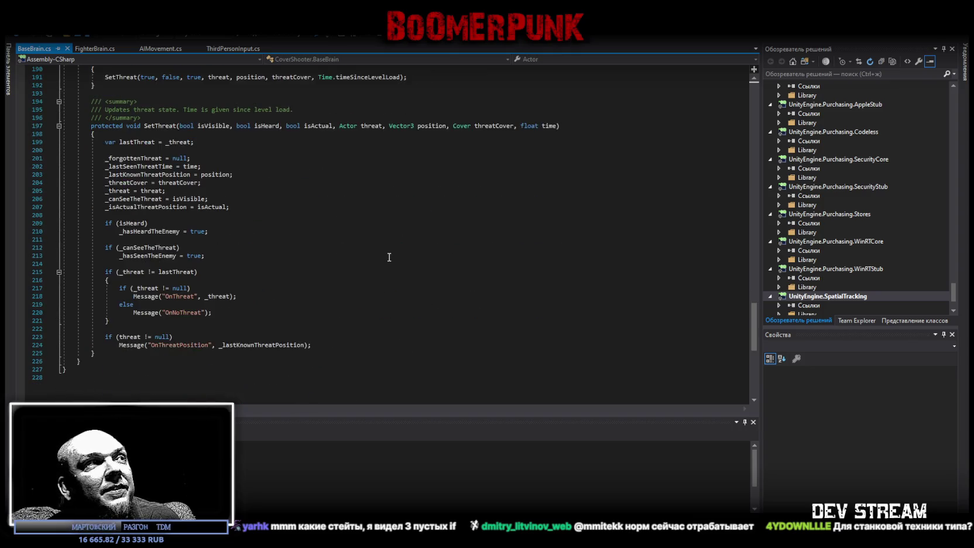
pyautogui.scroll(4, 389, 257)
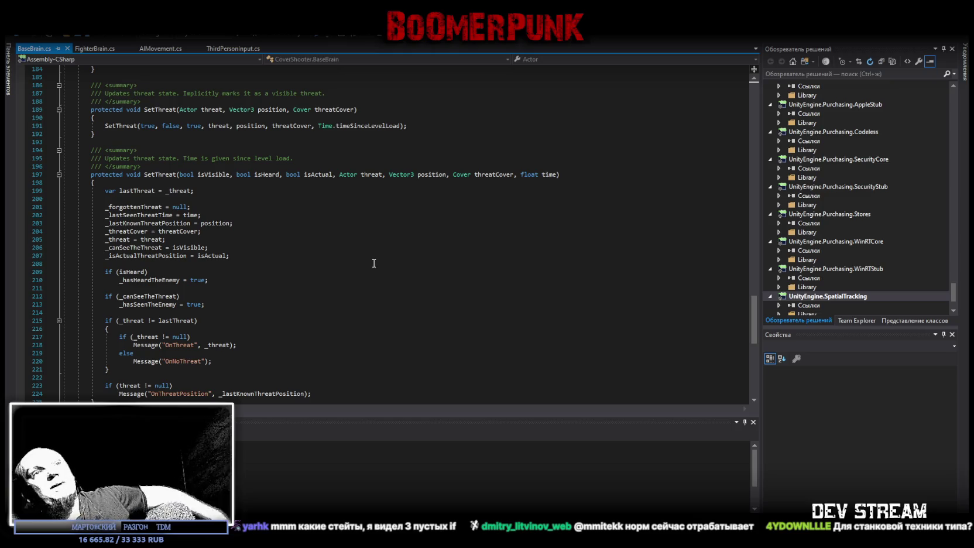
# Scroll through BaseBrain.cs once more, then return to the Unity Editor
pyautogui.scroll(-11, 363, 260)
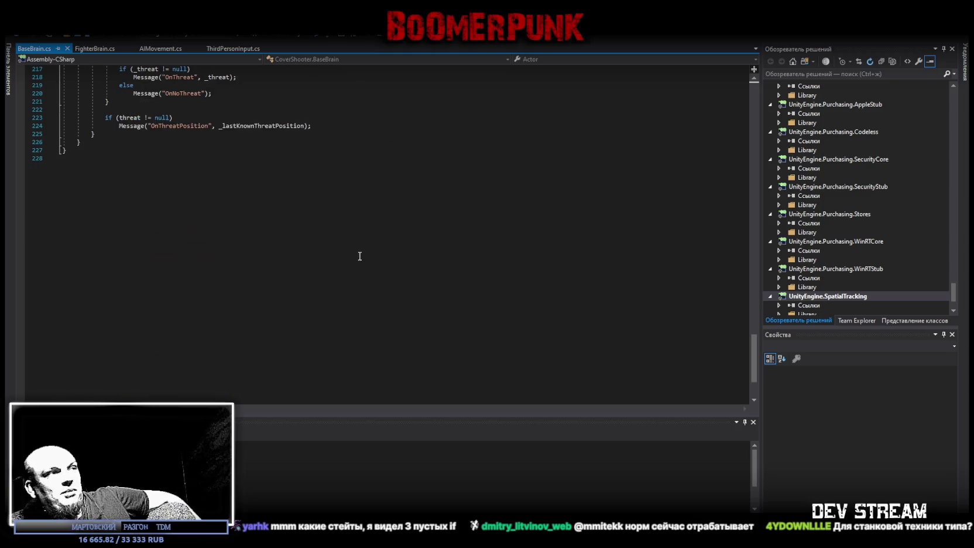
pyautogui.scroll(20, 360, 256)
pyautogui.scroll(20, 222, 296)
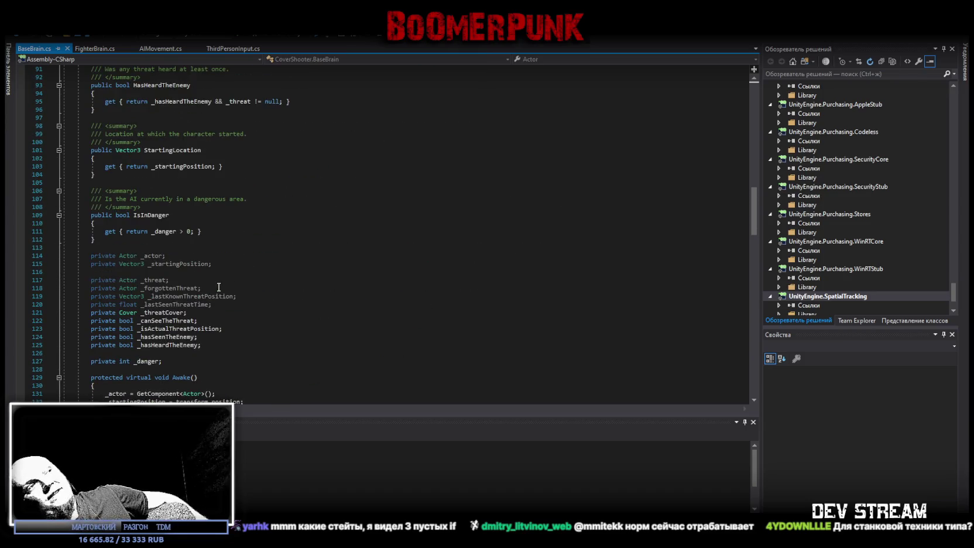
pyautogui.scroll(11, 219, 287)
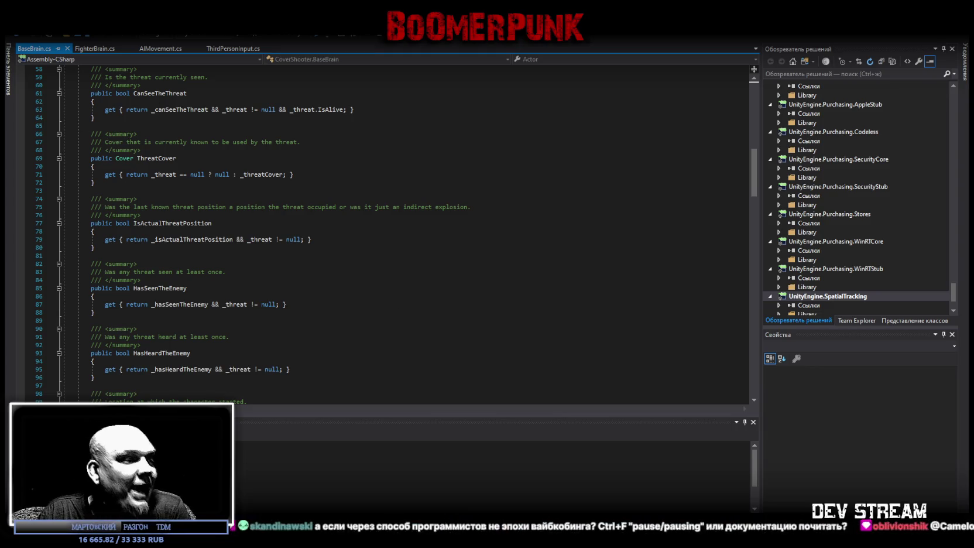
pyautogui.hotkey('alt', 'Tab')
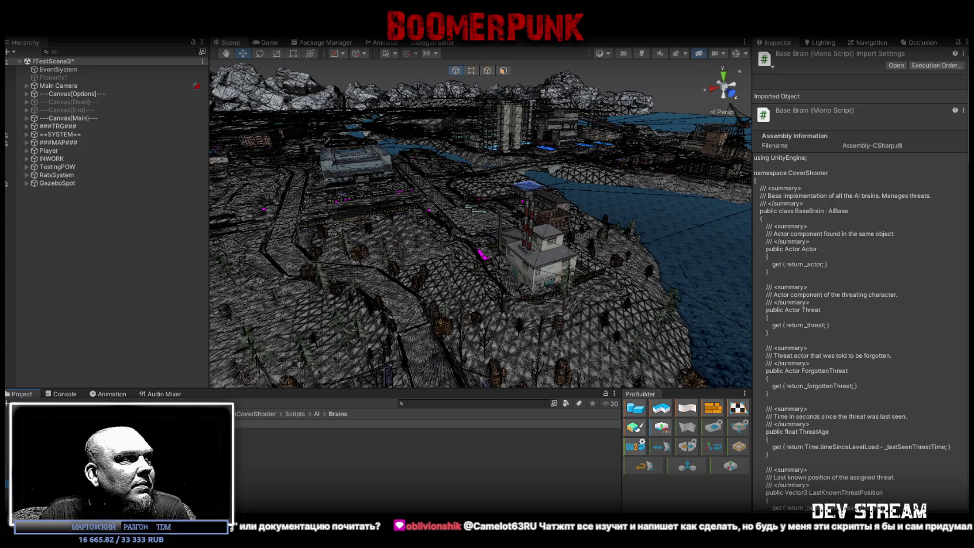
# Select the AIBase script in the Scripts/AI/Controllers folder to open AIBase.cs
pyautogui.press('Down')
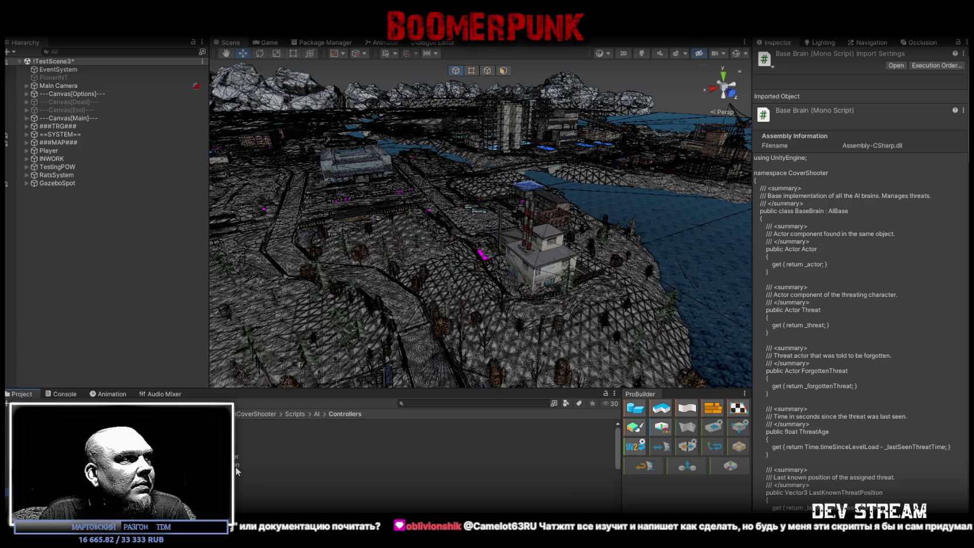
pyautogui.click(410, 447)
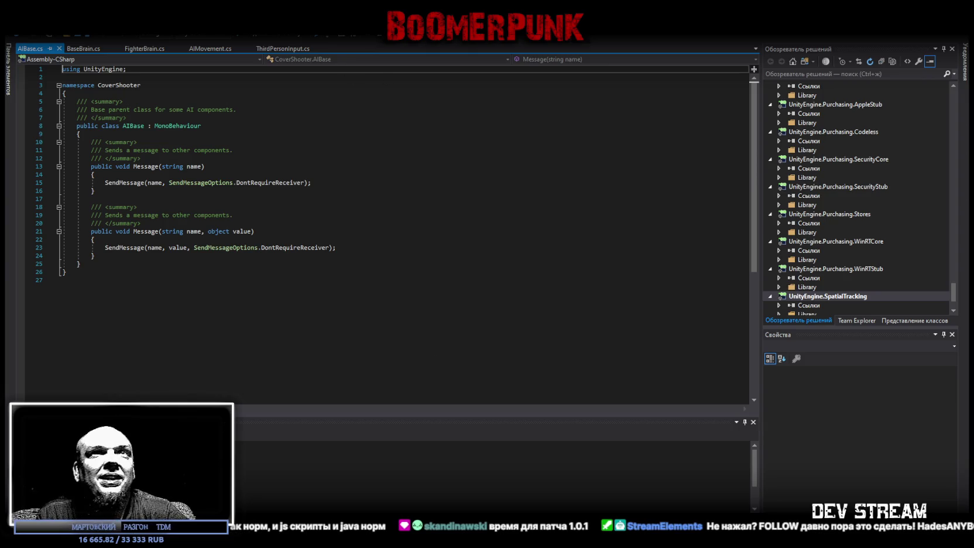
# Finish reading AIBase.cs and switch away from Visual Studio with Alt+Tab
pyautogui.hotkey('alt', 'Tab')
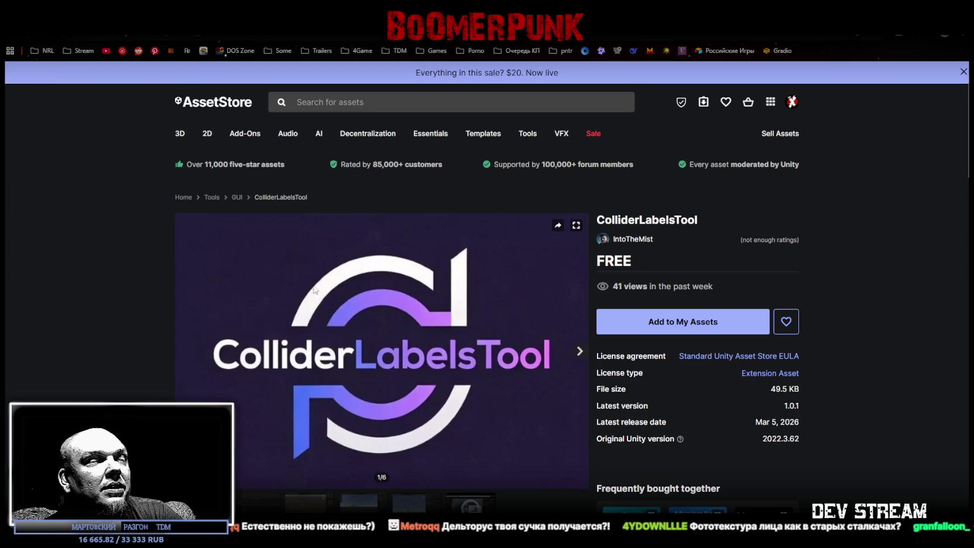
# View the third and fourth ColliderLabelsTool preview screenshots
pyautogui.click(304, 501)
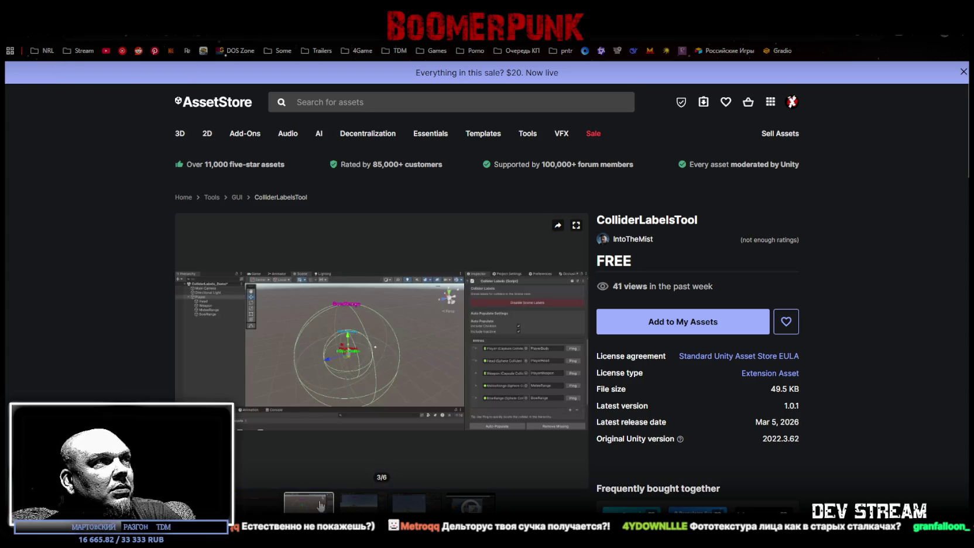
pyautogui.click(356, 508)
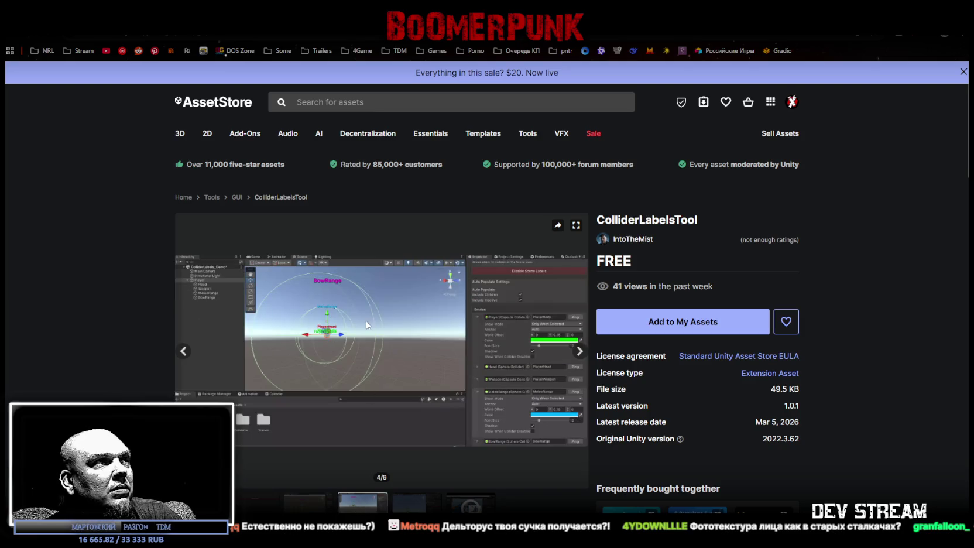
pyautogui.hotkey('alt', 'Left')
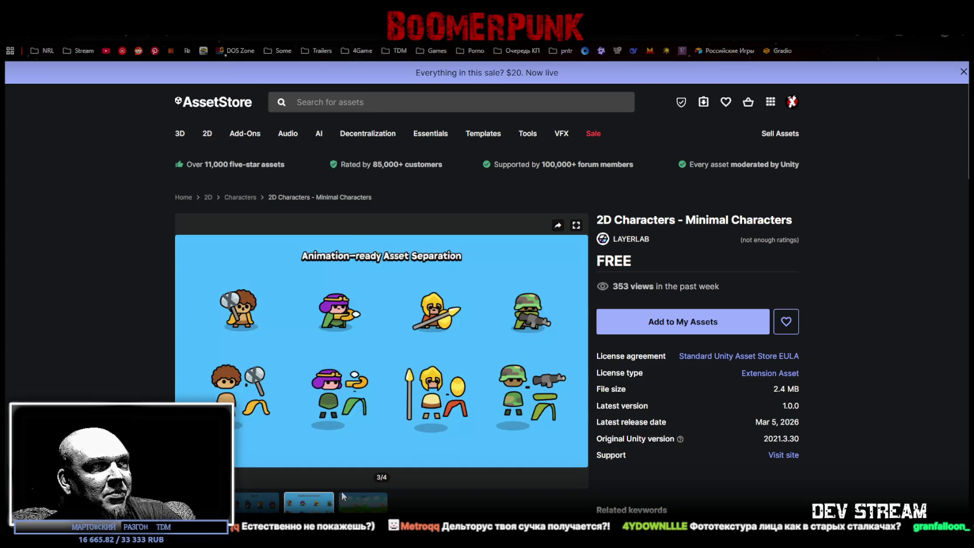
# Click through the Minimal Characters preview images, including the Characters shot
pyautogui.click(367, 507)
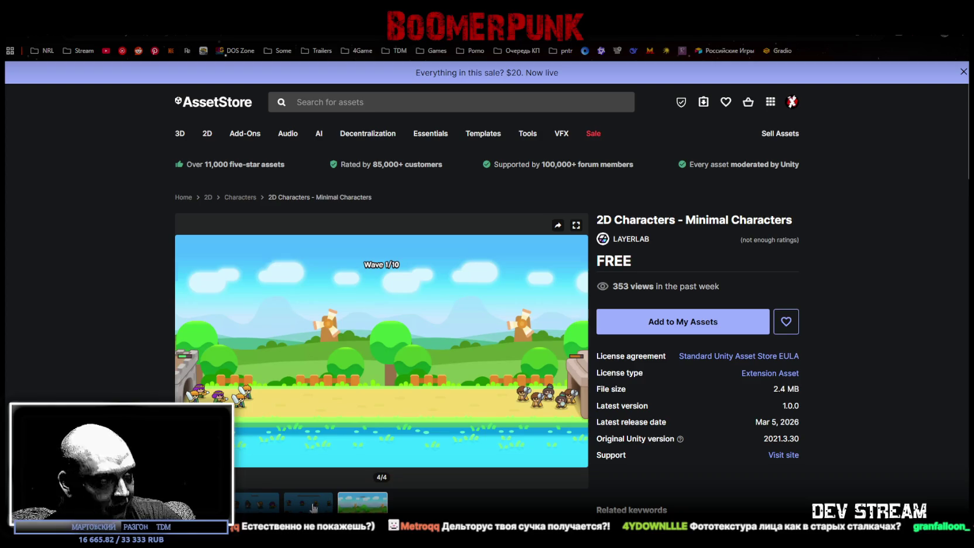
pyautogui.click(310, 504)
pyautogui.click(266, 510)
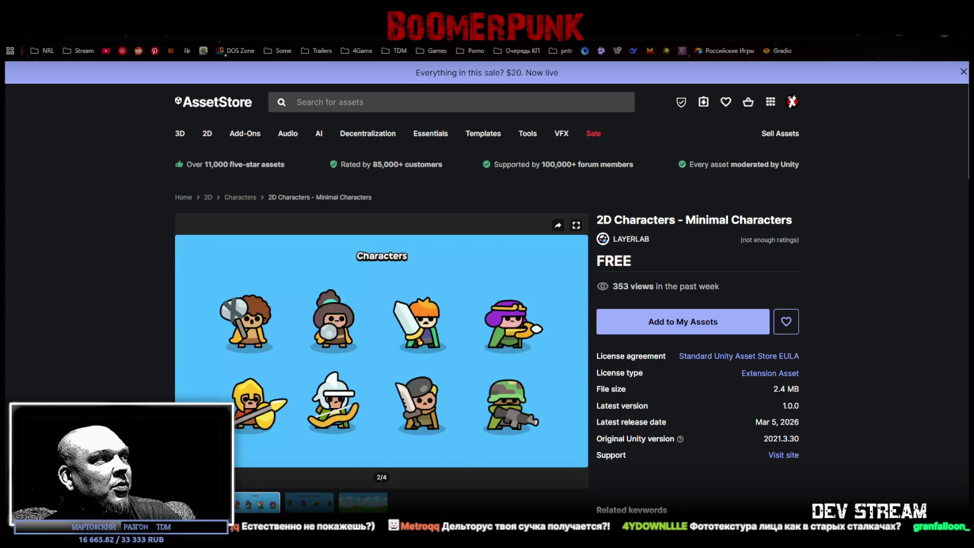
pyautogui.click(202, 503)
pyautogui.click(257, 504)
pyautogui.click(309, 503)
pyautogui.click(356, 509)
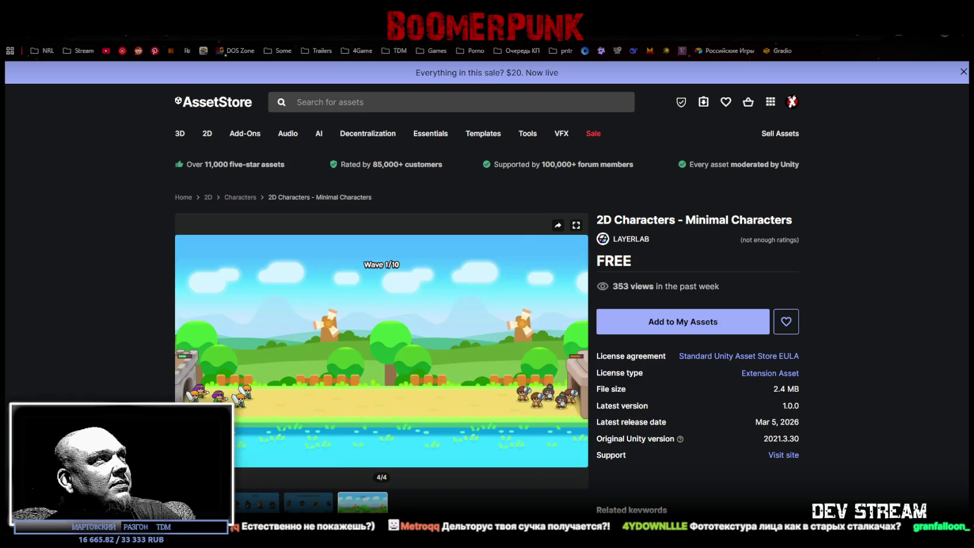
pyautogui.hotkey('alt', 'Left')
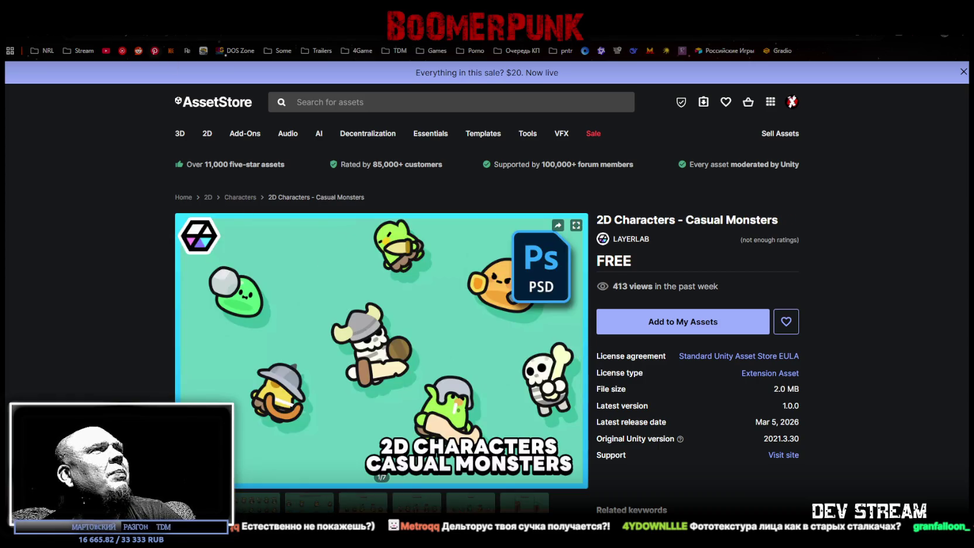
# Page through Quick Scene Loader and Scene Object Replacer, viewing the second preview image
pyautogui.hotkey('alt', 'Left')
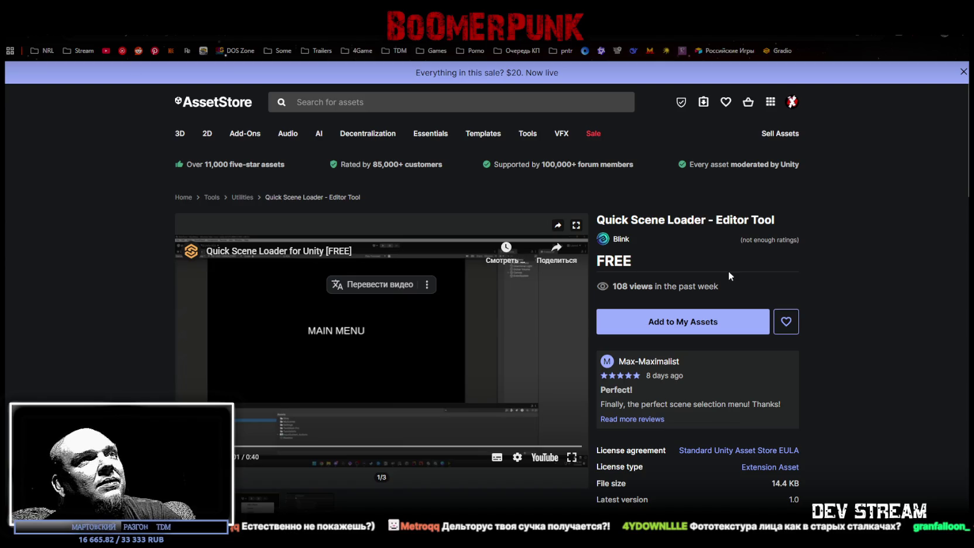
pyautogui.moveTo(612, 220)
pyautogui.mouseDown()
pyautogui.moveTo(682, 220)
pyautogui.moveTo(672, 220)
pyautogui.mouseUp()
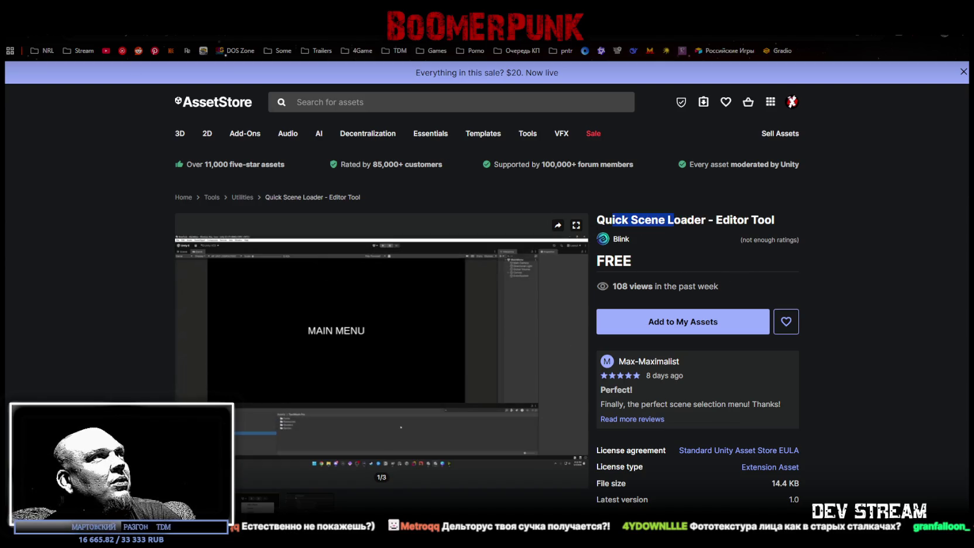
pyautogui.hotkey('alt', 'Left')
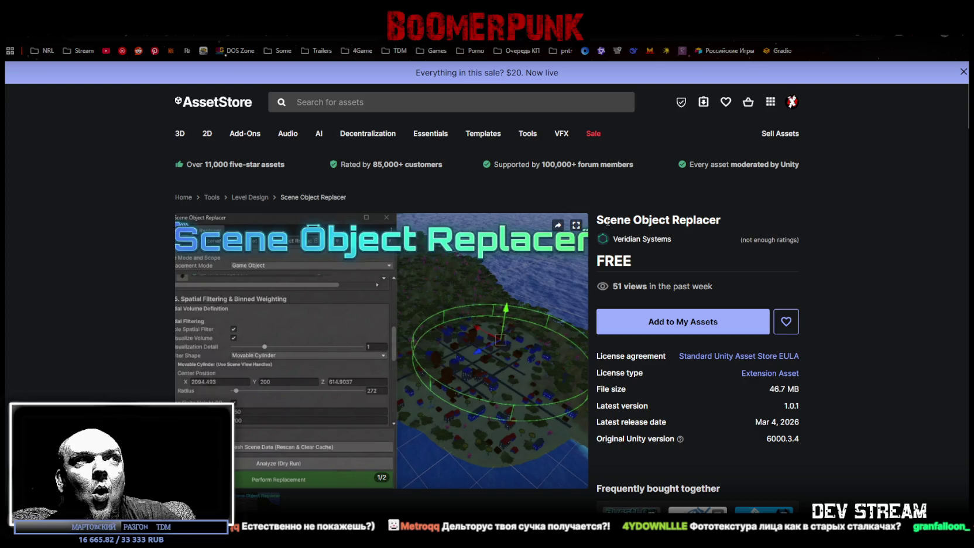
pyautogui.click(260, 507)
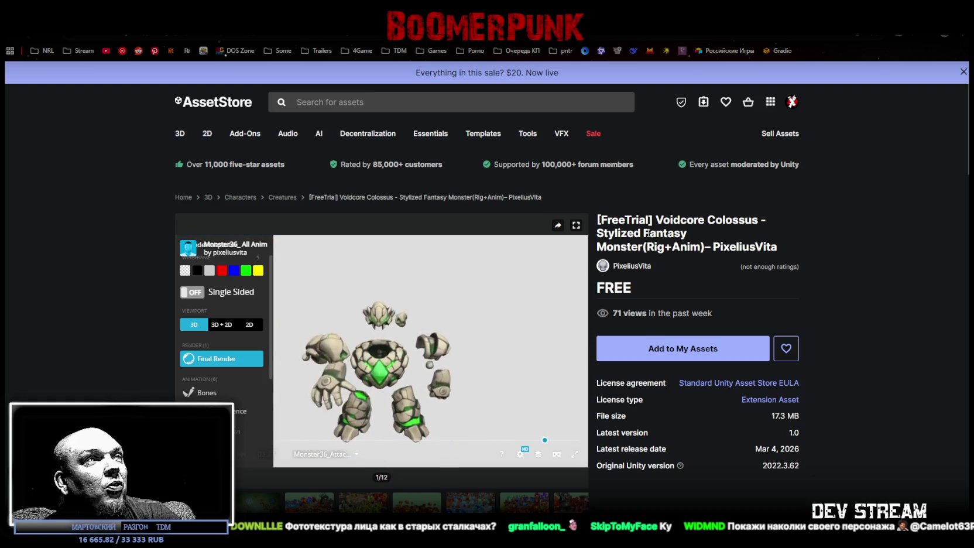
# Add Voidcore Colossus to My Assets and accept the Terms of Service
pyautogui.click(654, 344)
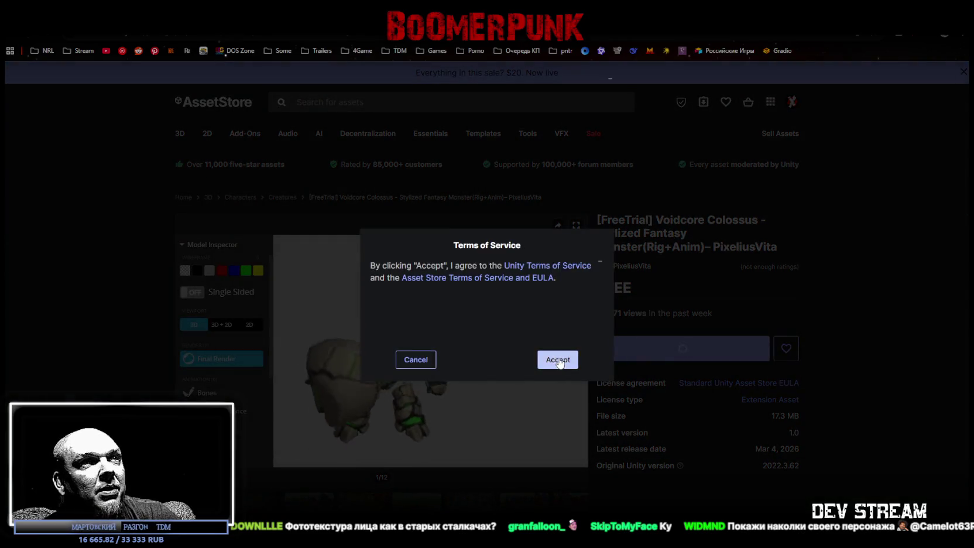
pyautogui.click(556, 359)
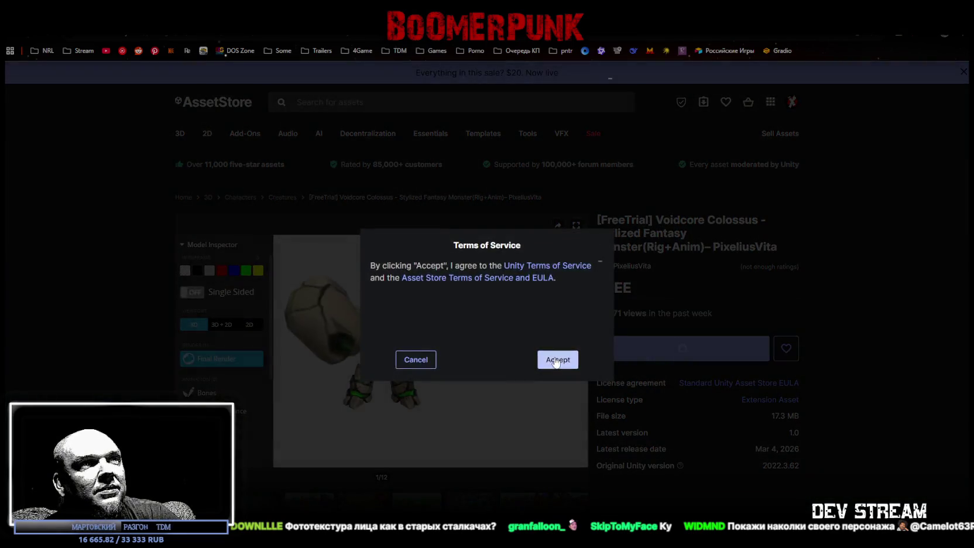
pyautogui.click(556, 358)
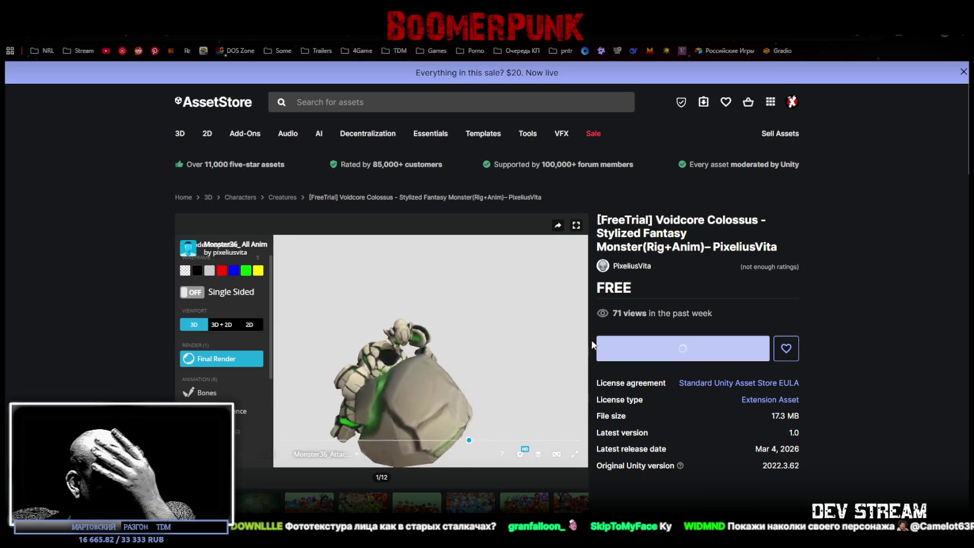